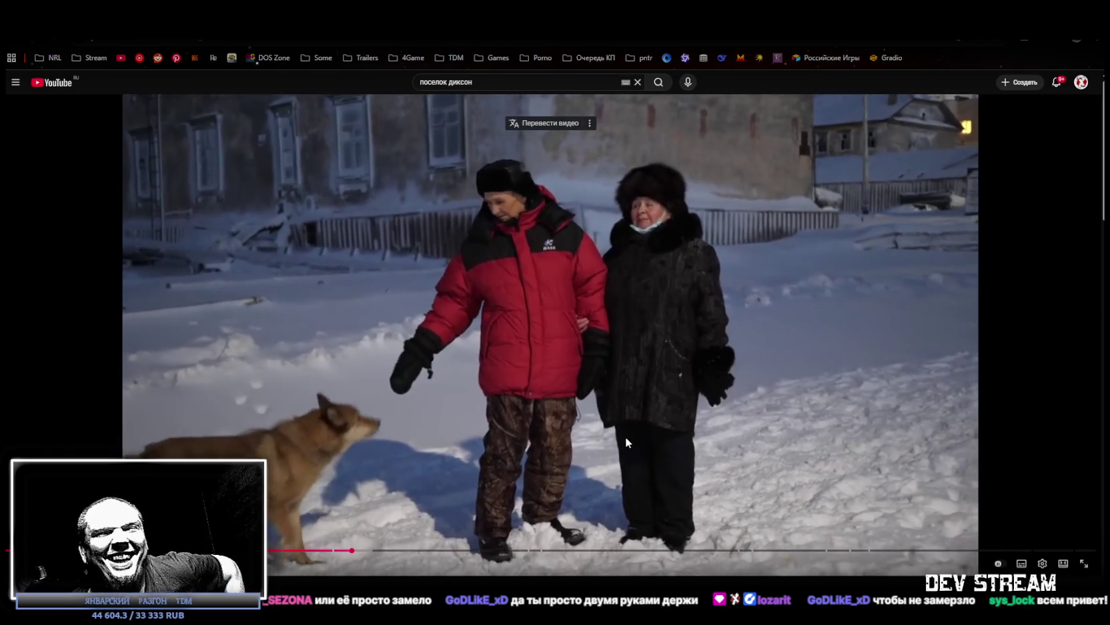
Restore the maximized browser playing the Dikson video to a smaller window over the Unity editor
{"action": "left_click_drag", "start_coordinate": [493, 46], "coordinate": [548, 92]}
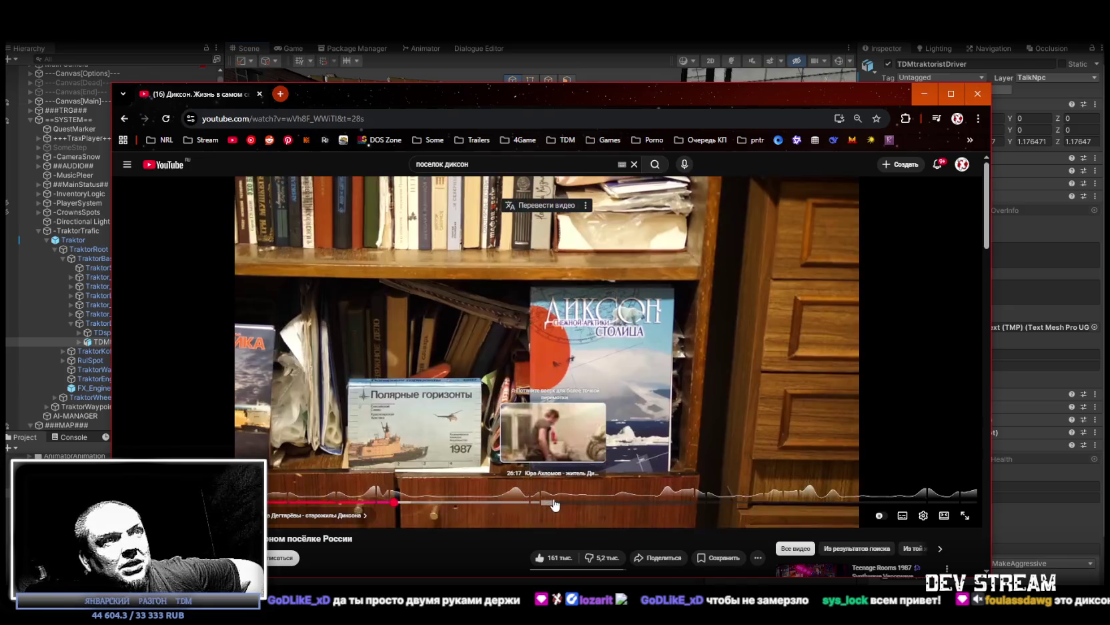
Skip ahead twice in the Dikson video to the snowy streets, then select its web address
{"action": "left_click", "coordinate": [550, 502]}
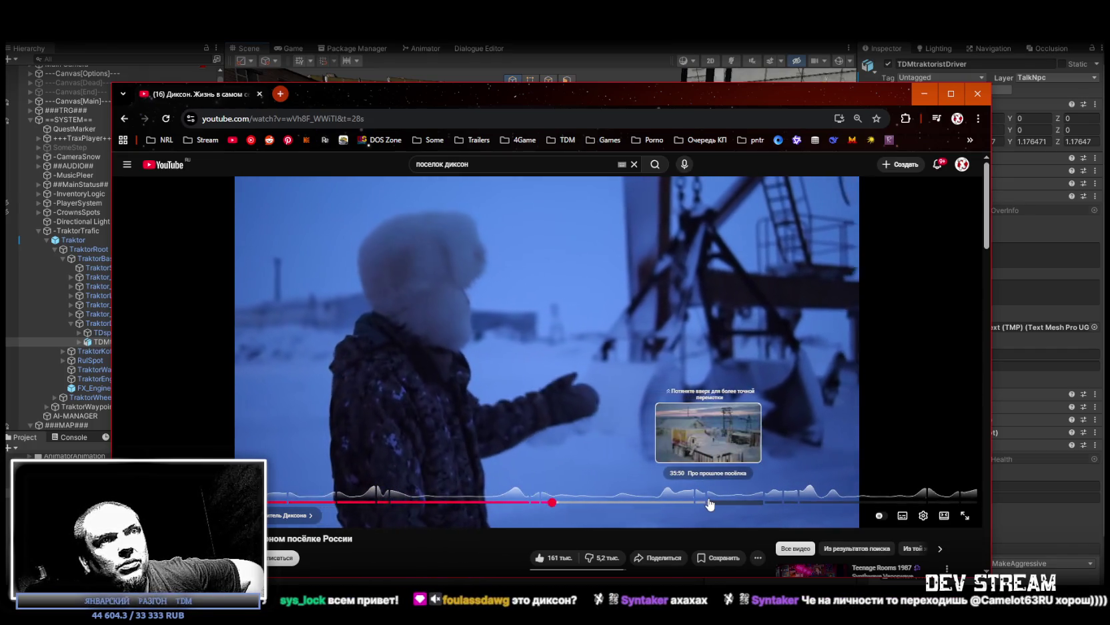
{"action": "left_click", "coordinate": [710, 502]}
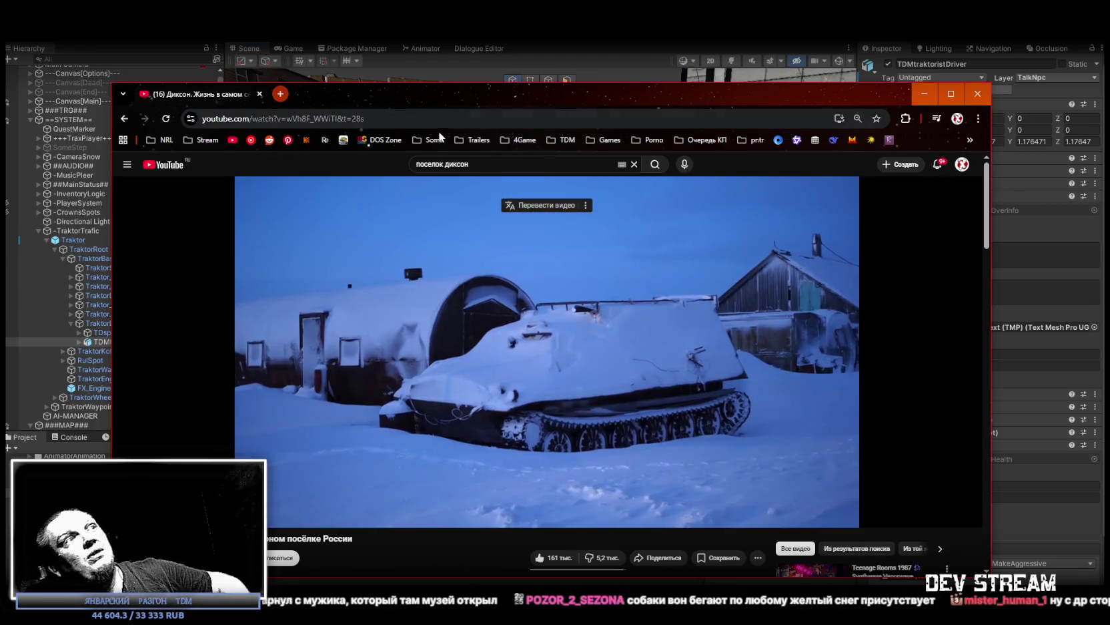
{"action": "left_click", "coordinate": [437, 119]}
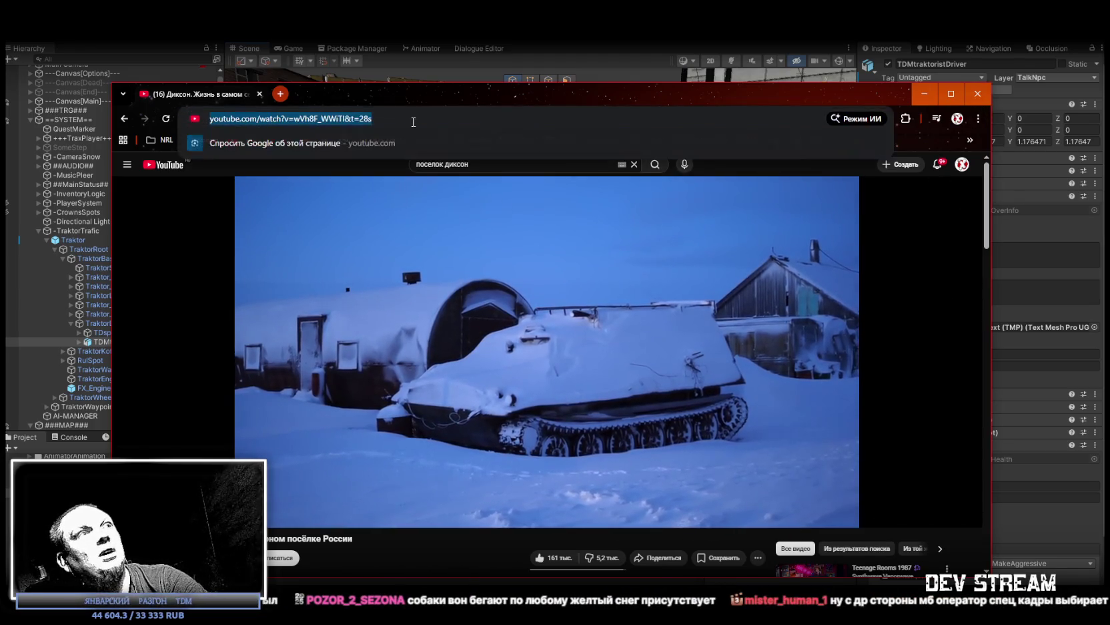
Dismiss the address suggestions and bring the Unity editor with the snowy town scene forward
{"action": "left_click", "coordinate": [1073, 445]}
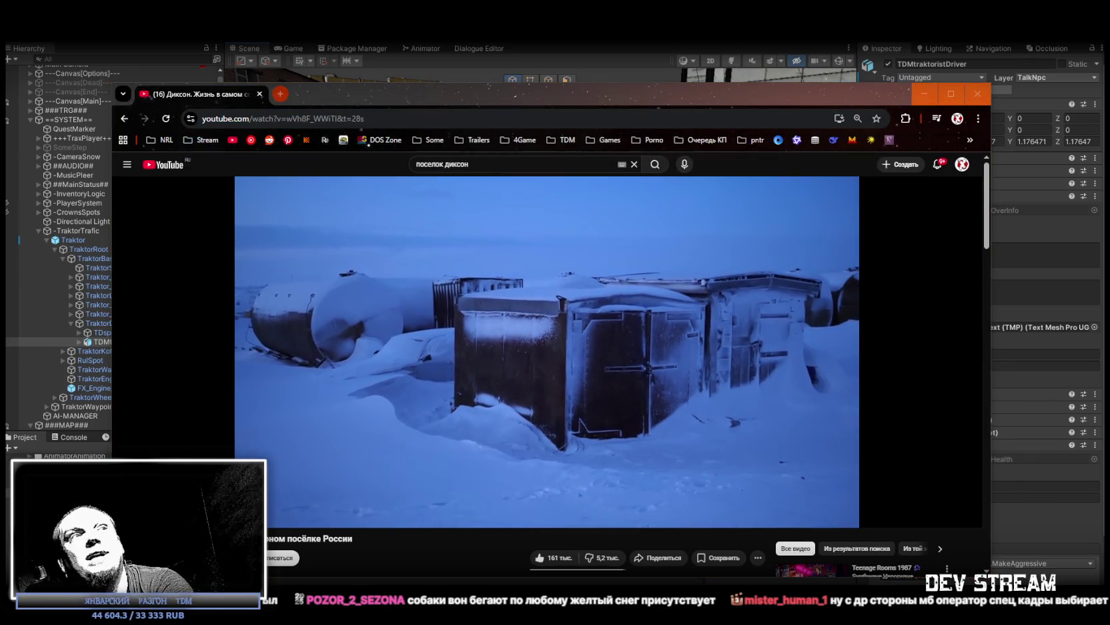
{"action": "left_click", "coordinate": [977, 93]}
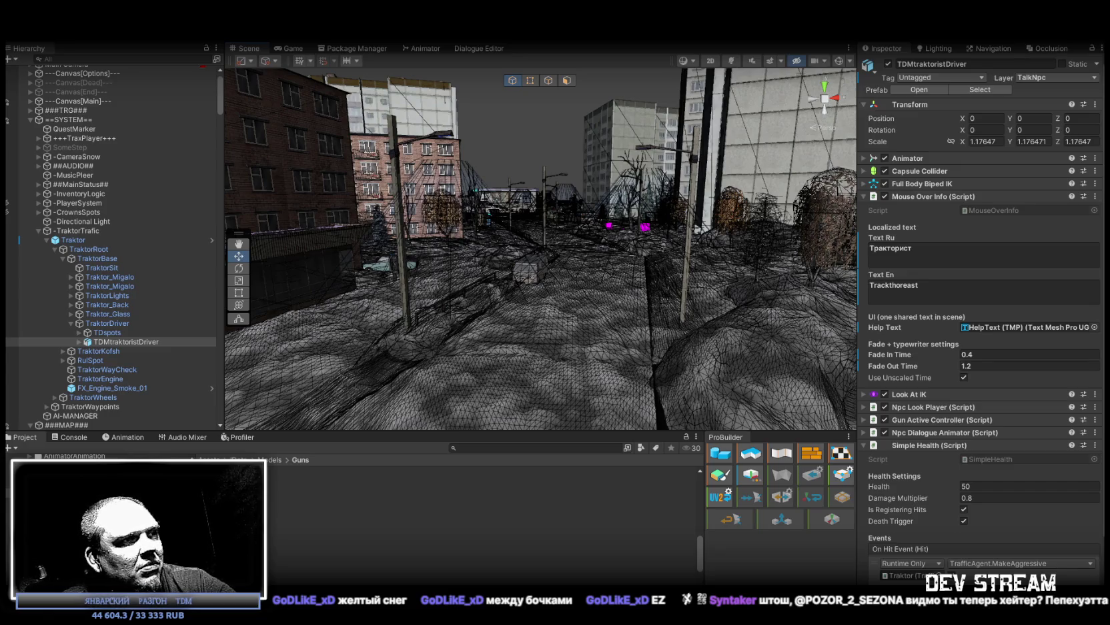
{"action": "key", "text": "alt+Tab"}
{"action": "key", "text": "t"}
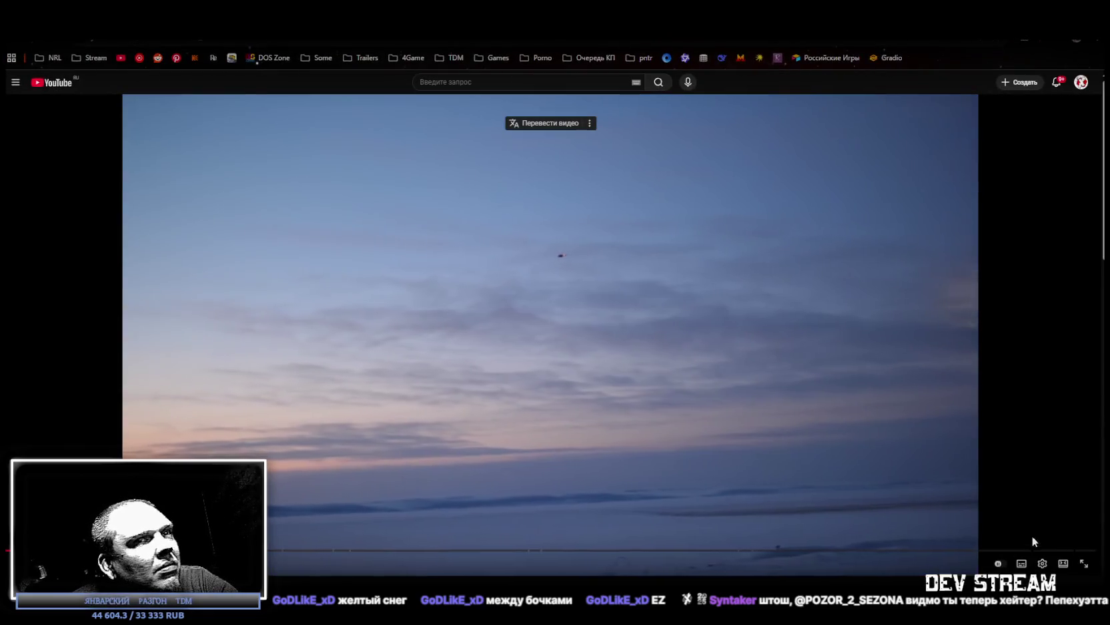
{"action": "left_click", "coordinate": [1085, 565]}
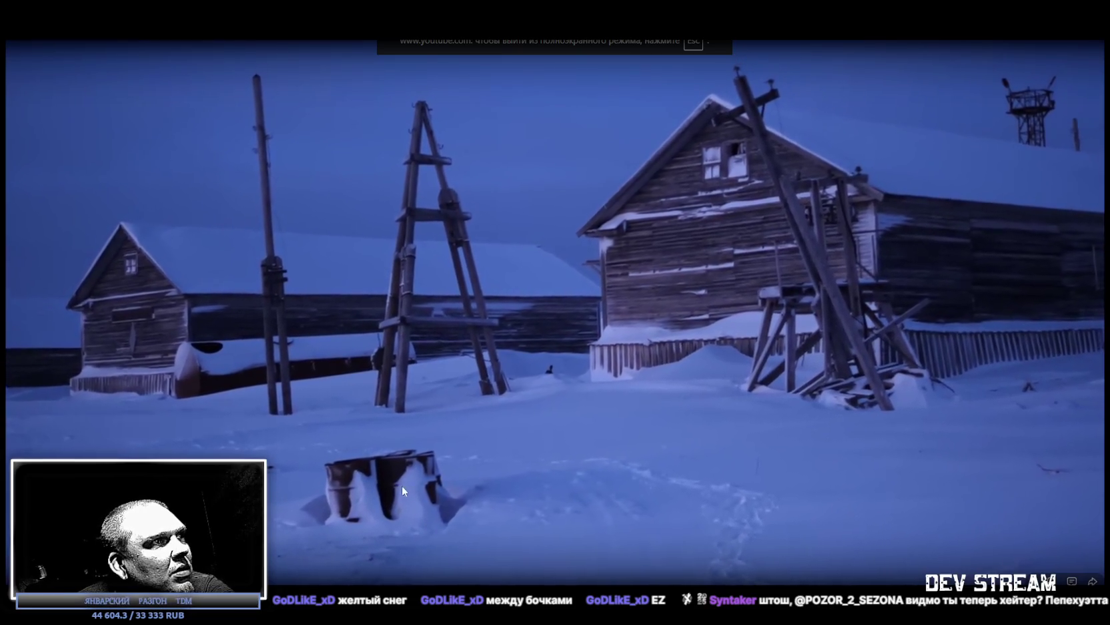
{"action": "key", "text": "Left"}
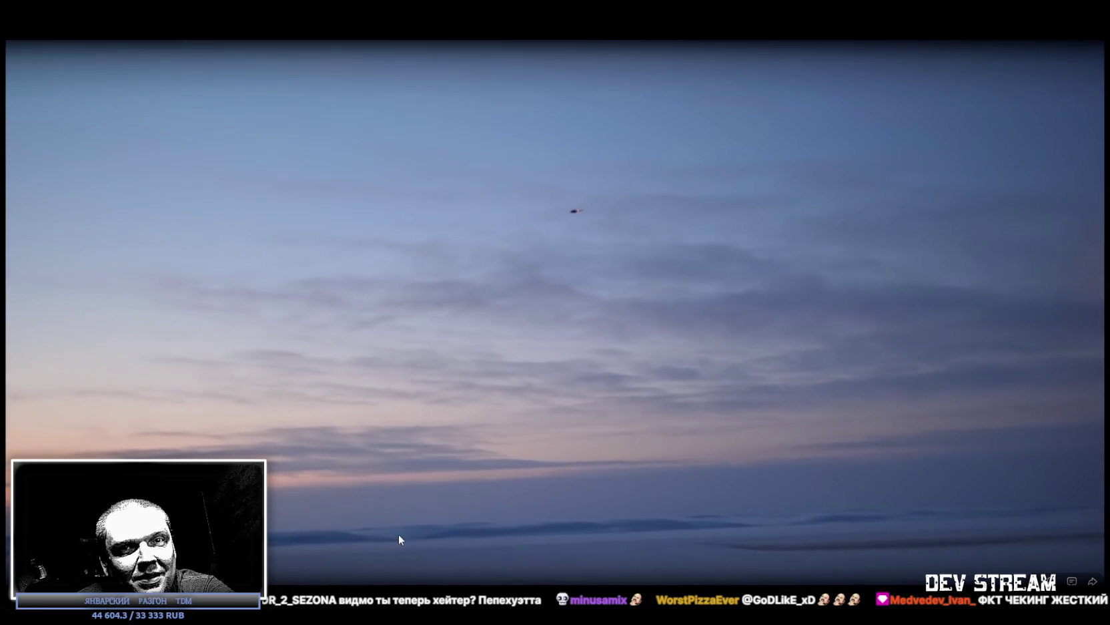
{"action": "key", "text": "Escape"}
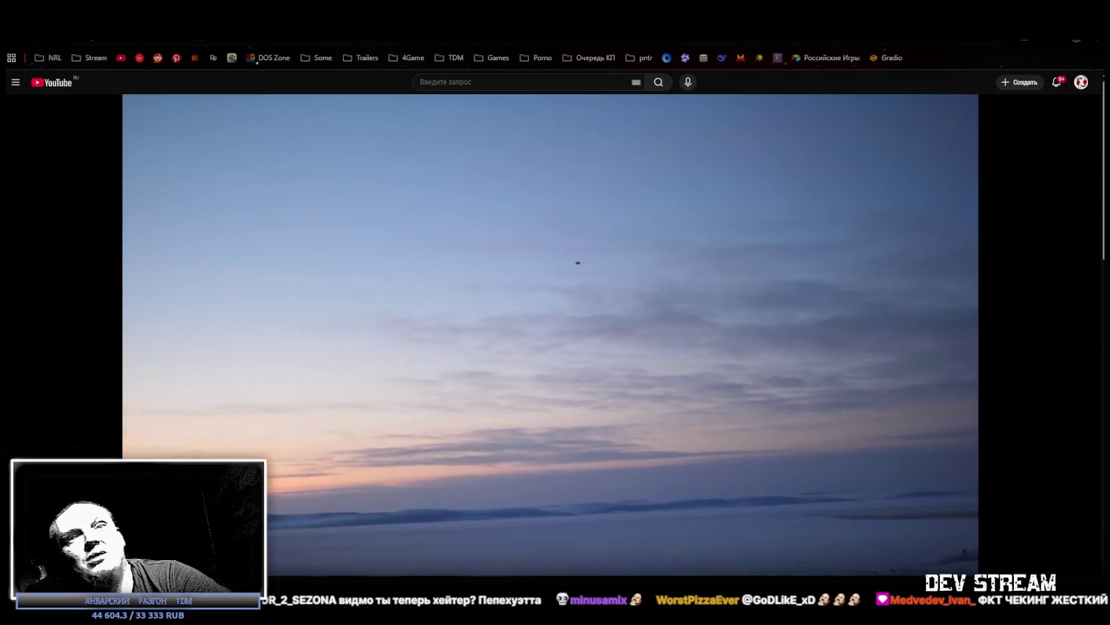
{"action": "key", "text": "alt+Tab"}
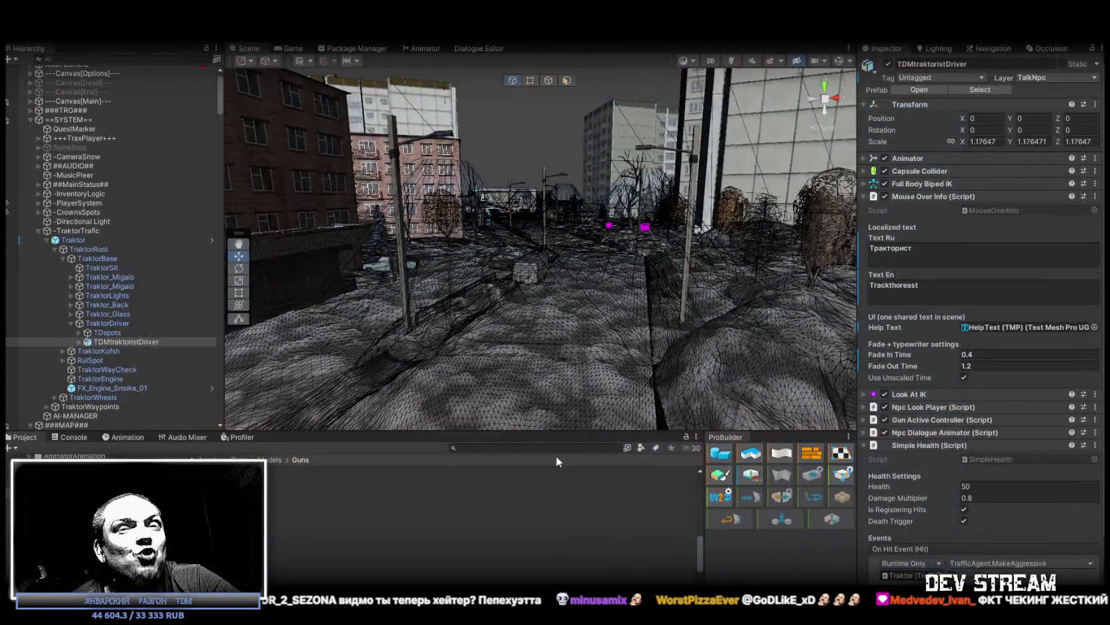
Orbit and fly the Scene camera to look down over the whole town map, then switch to stream chat
{"action": "left_click_drag", "start_coordinate": [539, 263], "coordinate": [312, 259]}
{"action": "key", "text": "f"}
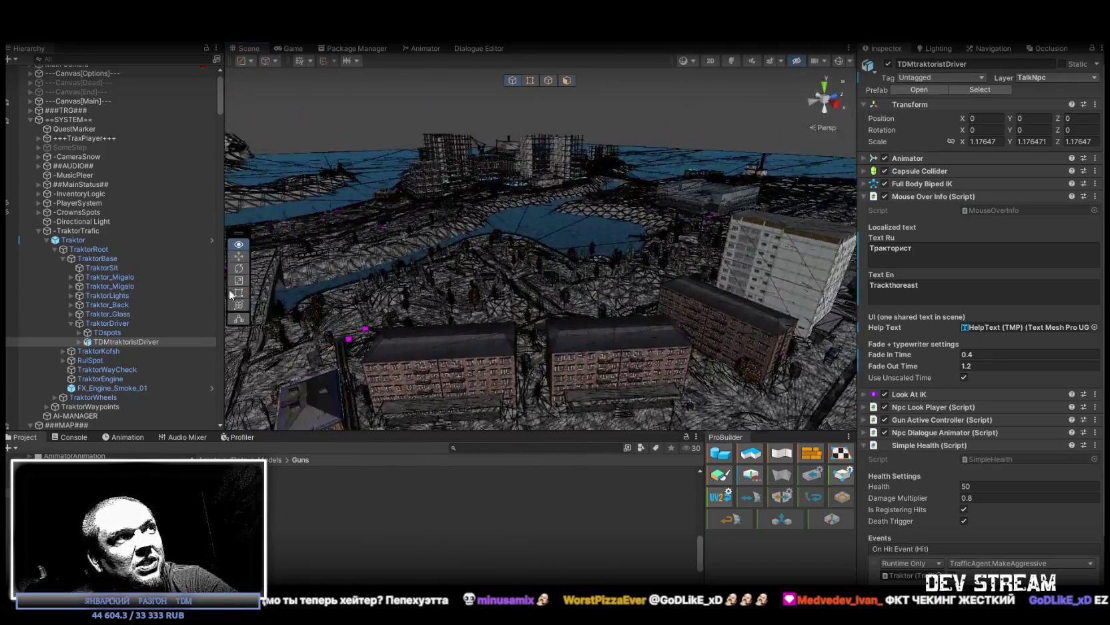
{"action": "mouse_move", "coordinate": [1004, 328]}
{"action": "left_mouse_down"}
{"action": "mouse_move", "coordinate": [850, 364]}
{"action": "mouse_move", "coordinate": [841, 402]}
{"action": "mouse_move", "coordinate": [595, 396]}
{"action": "mouse_move", "coordinate": [607, 399]}
{"action": "mouse_move", "coordinate": [596, 270]}
{"action": "mouse_move", "coordinate": [565, 257]}
{"action": "mouse_move", "coordinate": [582, 259]}
{"action": "mouse_move", "coordinate": [525, 261]}
{"action": "left_mouse_up"}
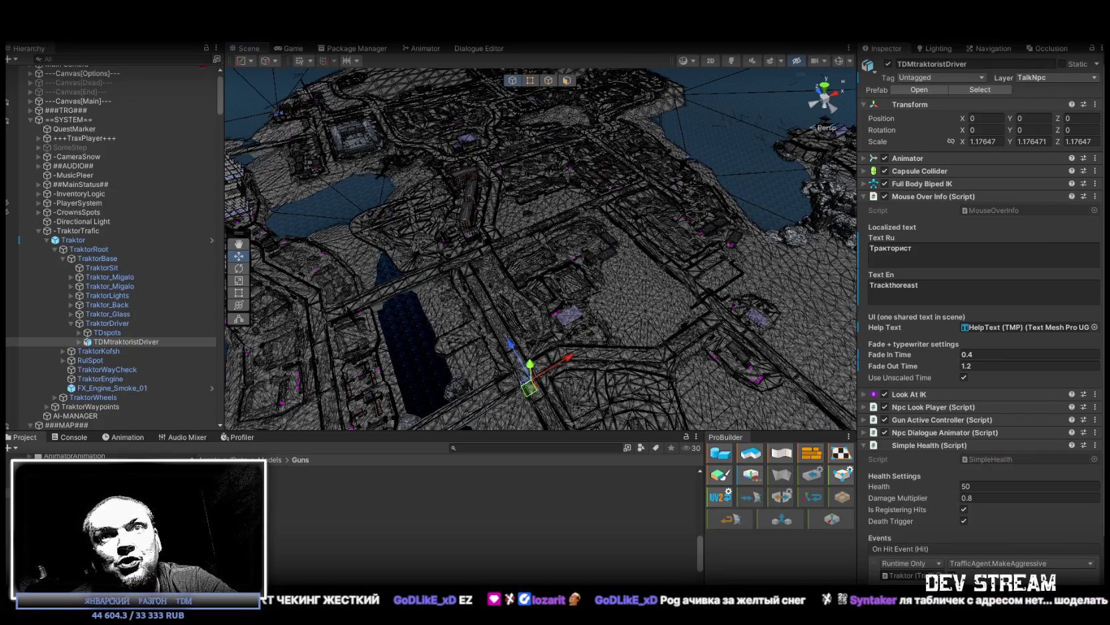
{"action": "key", "text": "alt+Tab"}
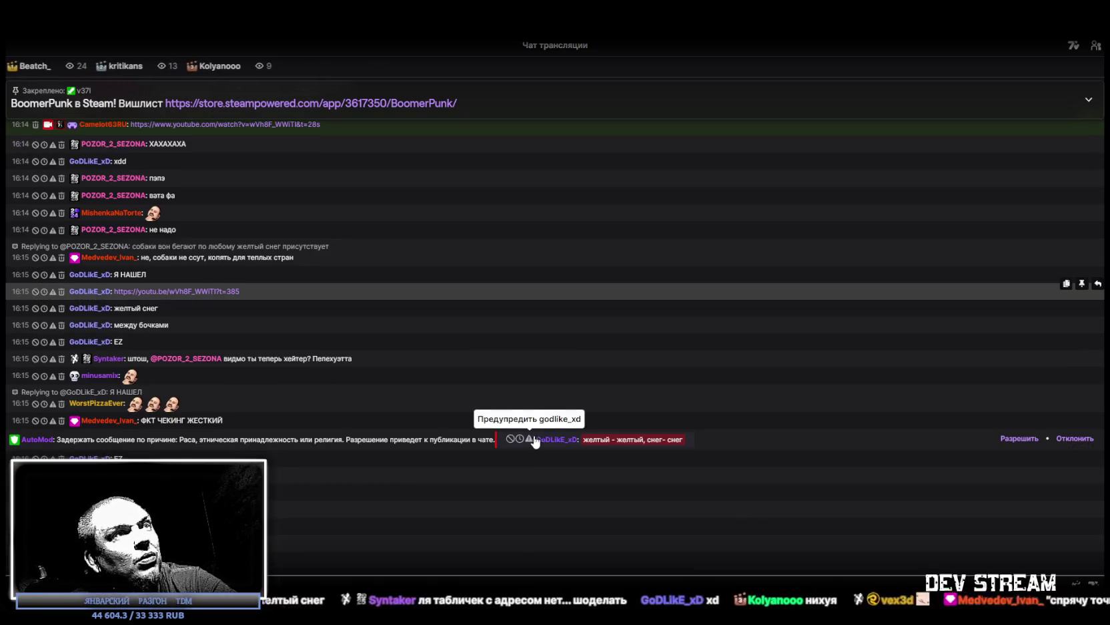
Approve the chat message held by AutoMod with 'Разрешить'
{"action": "left_click", "coordinate": [1019, 422]}
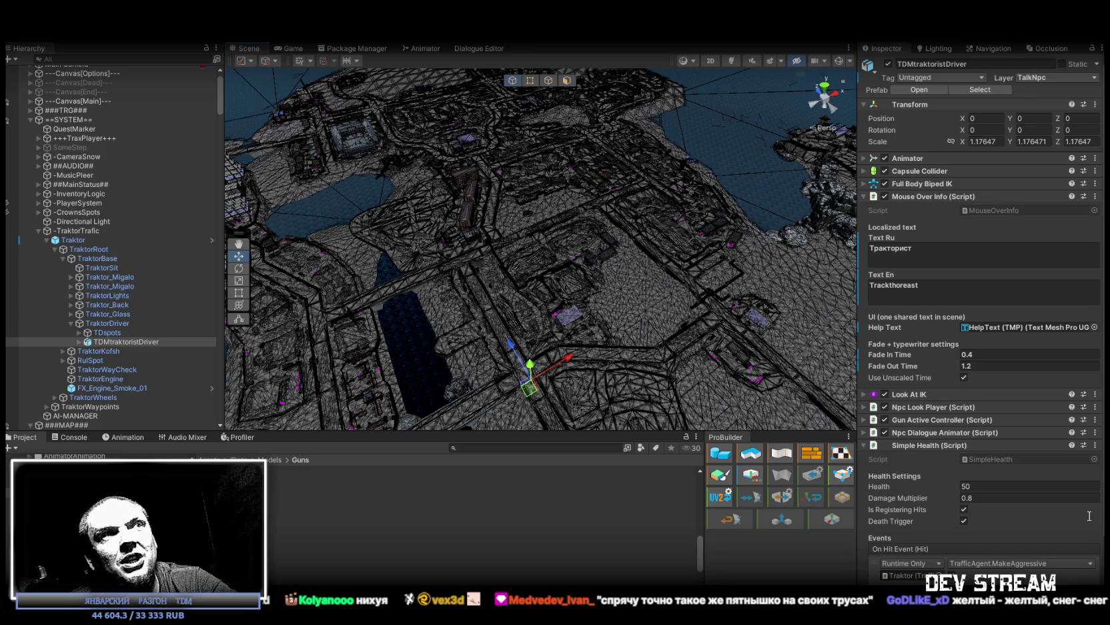
Tilt and orbit the Scene camera over the apartment blocks toward the harbour
{"action": "left_click_drag", "start_coordinate": [553, 273], "coordinate": [565, 233]}
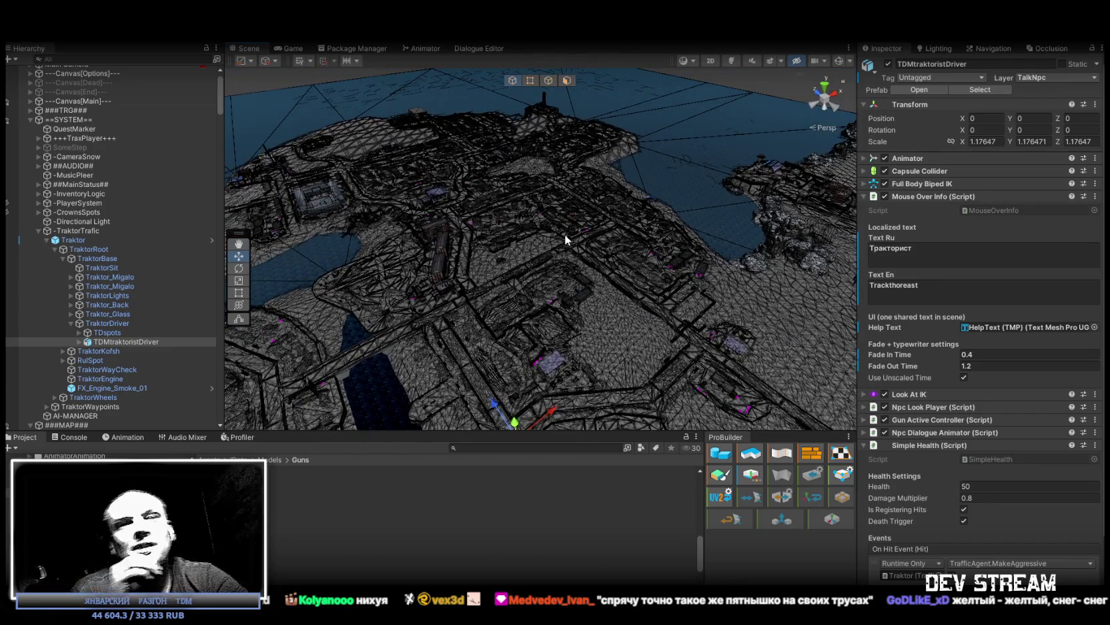
{"action": "mouse_move", "coordinate": [525, 235]}
{"action": "left_mouse_down"}
{"action": "mouse_move", "coordinate": [467, 223]}
{"action": "mouse_move", "coordinate": [515, 204]}
{"action": "mouse_move", "coordinate": [458, 187]}
{"action": "mouse_move", "coordinate": [475, 190]}
{"action": "mouse_move", "coordinate": [484, 170]}
{"action": "mouse_move", "coordinate": [549, 173]}
{"action": "mouse_move", "coordinate": [621, 152]}
{"action": "mouse_move", "coordinate": [562, 159]}
{"action": "mouse_move", "coordinate": [510, 131]}
{"action": "mouse_move", "coordinate": [415, 123]}
{"action": "mouse_move", "coordinate": [280, 178]}
{"action": "mouse_move", "coordinate": [599, 210]}
{"action": "left_mouse_up"}
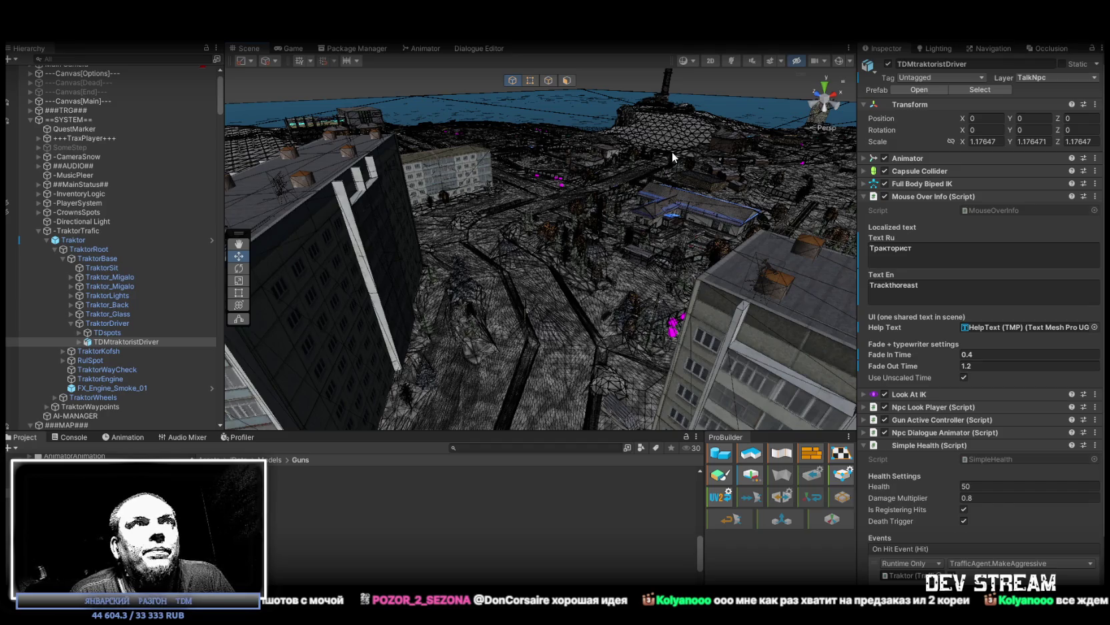
Orbit the Scene camera downward to see the streets between the apartment blocks
{"action": "mouse_move", "coordinate": [662, 187]}
{"action": "left_mouse_down"}
{"action": "mouse_move", "coordinate": [679, 225]}
{"action": "mouse_move", "coordinate": [661, 211]}
{"action": "mouse_move", "coordinate": [622, 212]}
{"action": "left_mouse_up"}
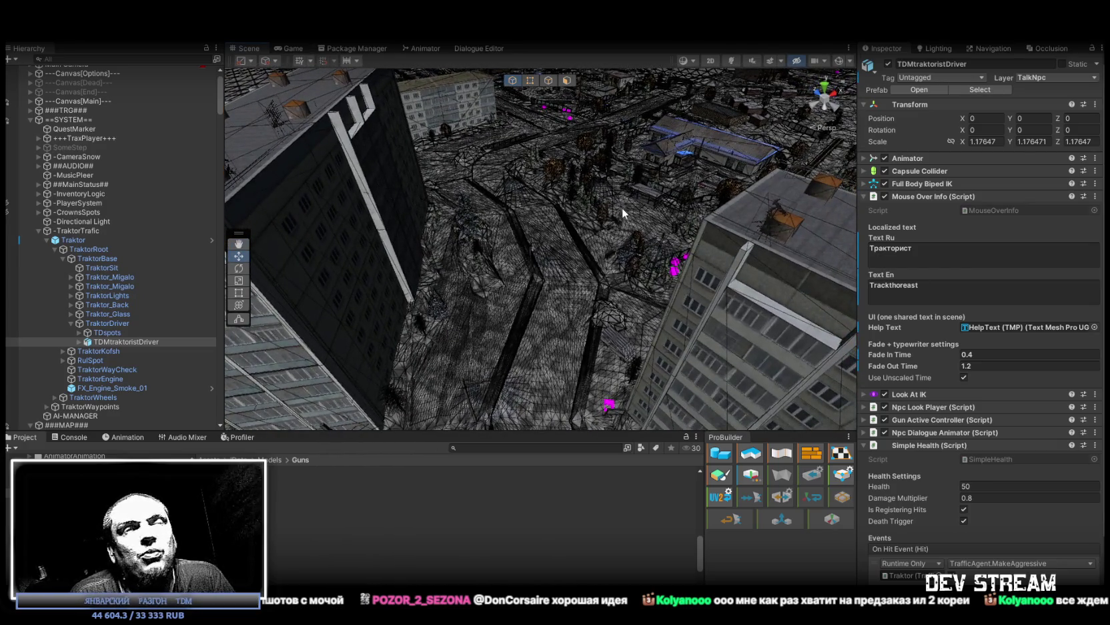